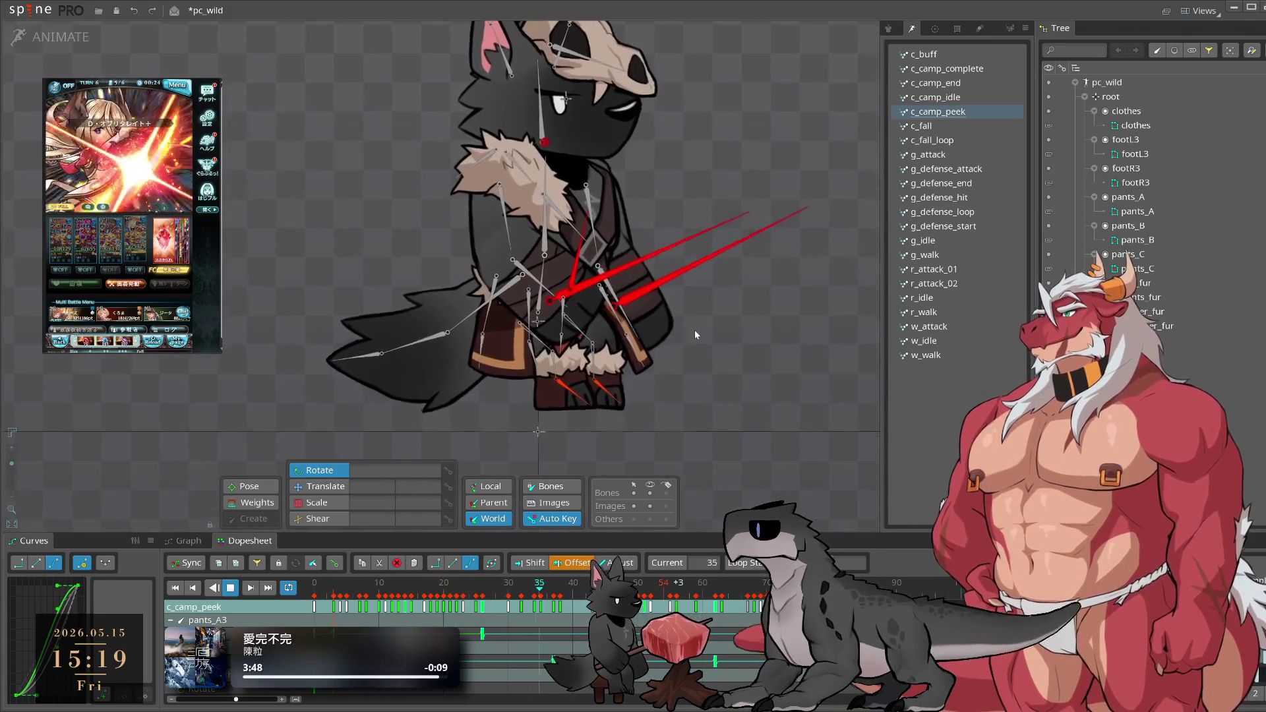
{"action": "left_click", "coordinate": [967, 126]}
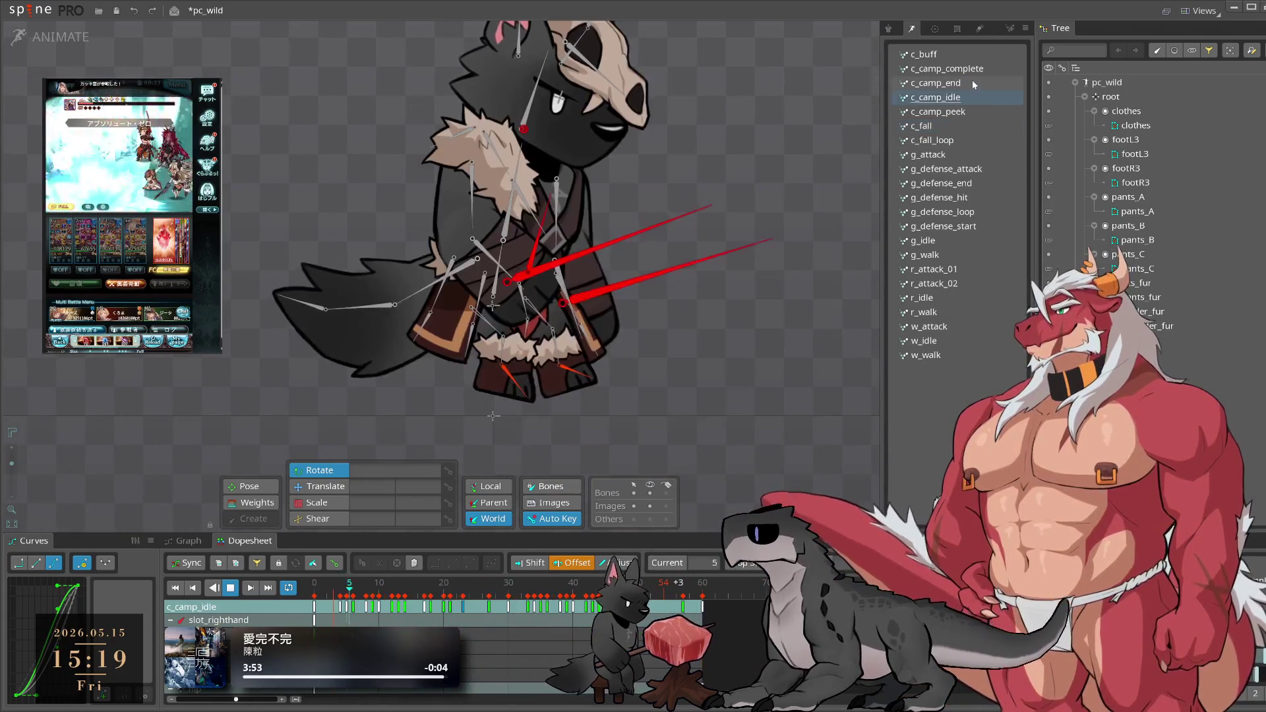
{"action": "left_click", "coordinate": [972, 82]}
{"action": "left_click", "coordinate": [967, 111]}
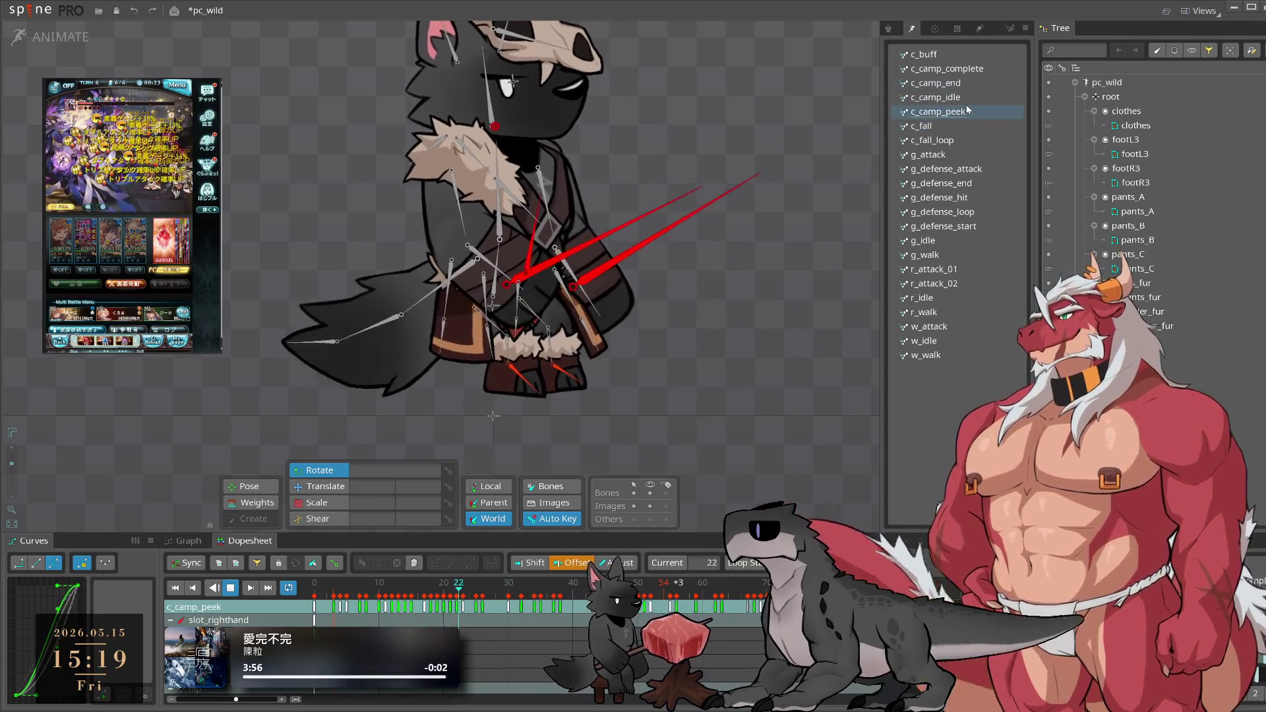
{"action": "left_click_drag", "start_coordinate": [603, 384], "coordinate": [698, 369]}
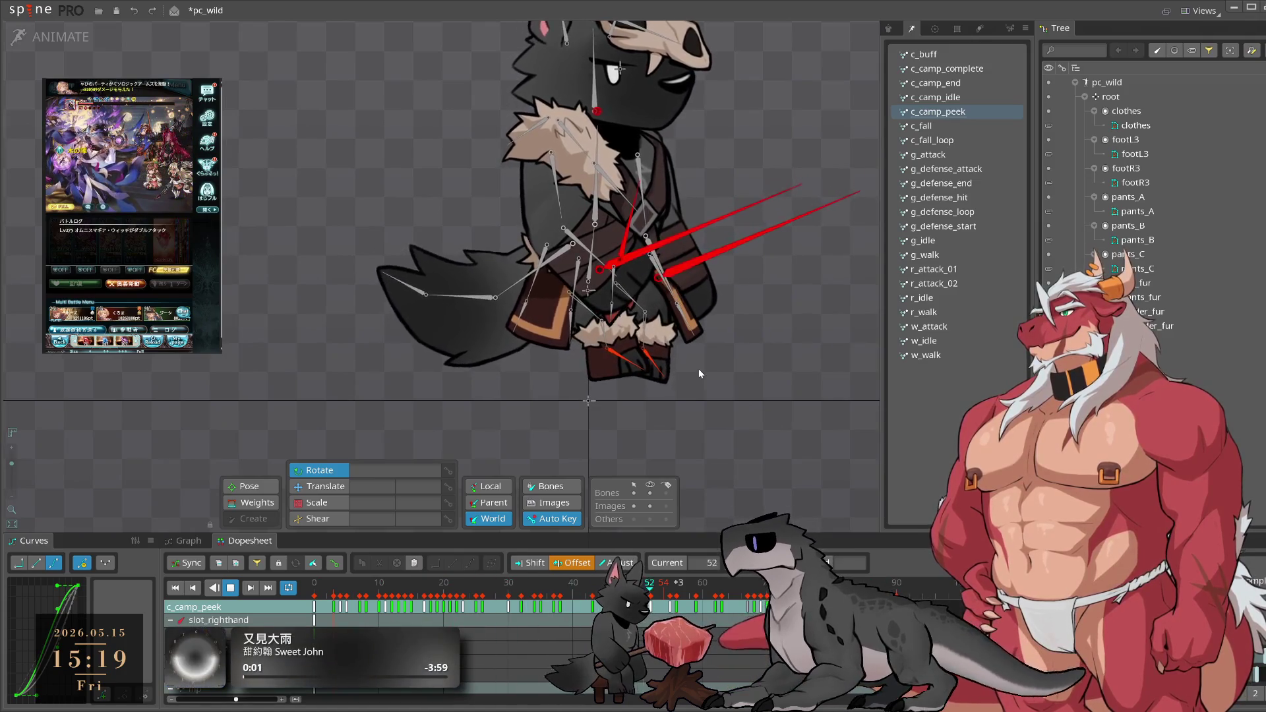
{"action": "left_click_drag", "start_coordinate": [593, 369], "coordinate": [609, 401]}
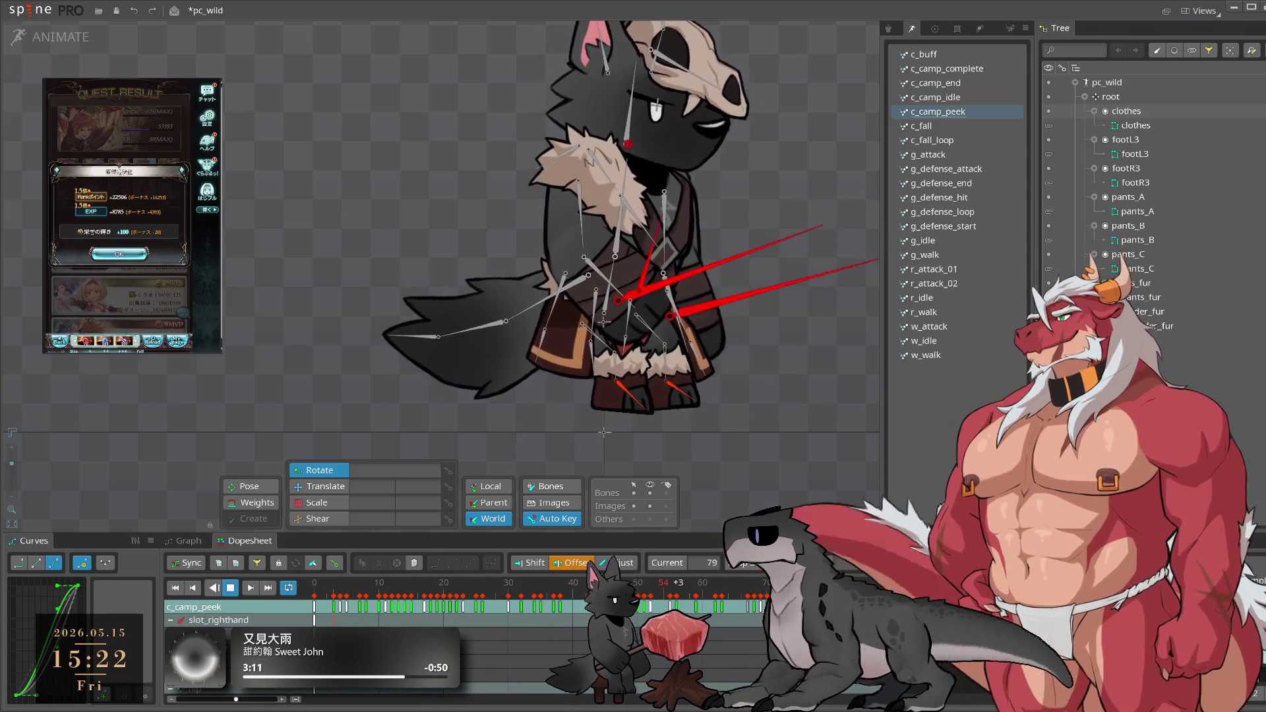
{"action": "left_click", "coordinate": [119, 257]}
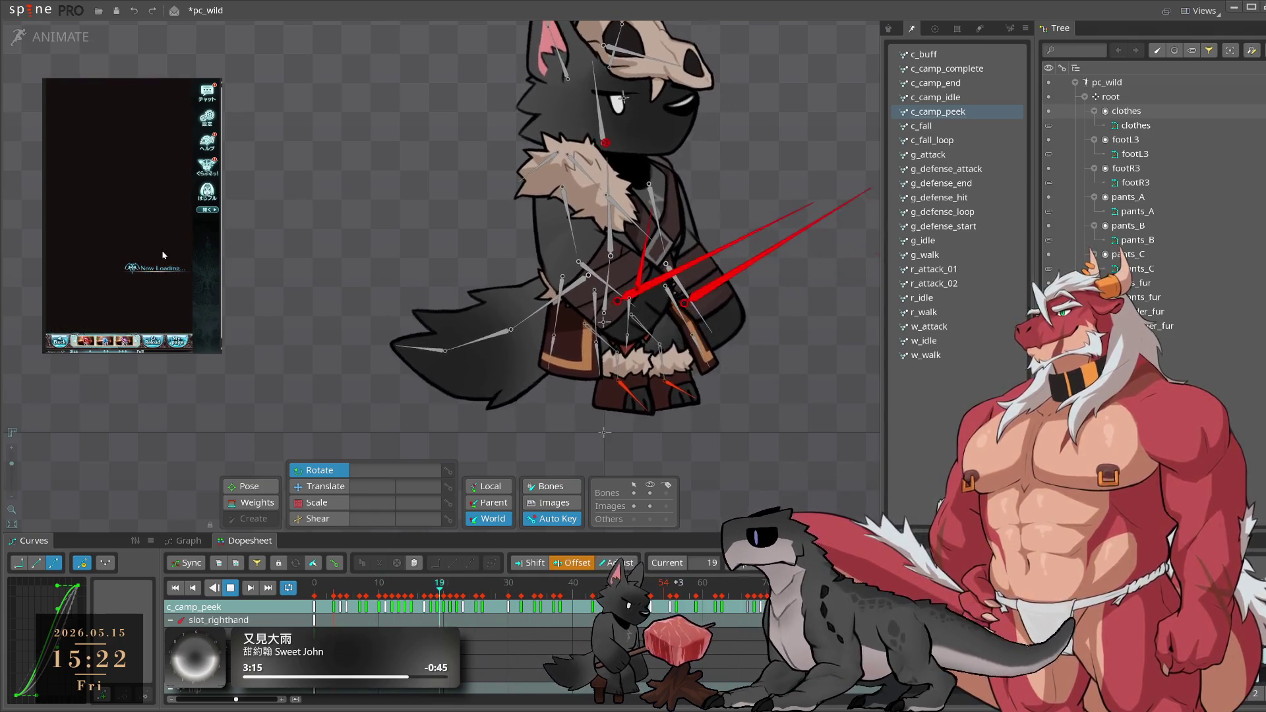
{"action": "left_click", "coordinate": [170, 241]}
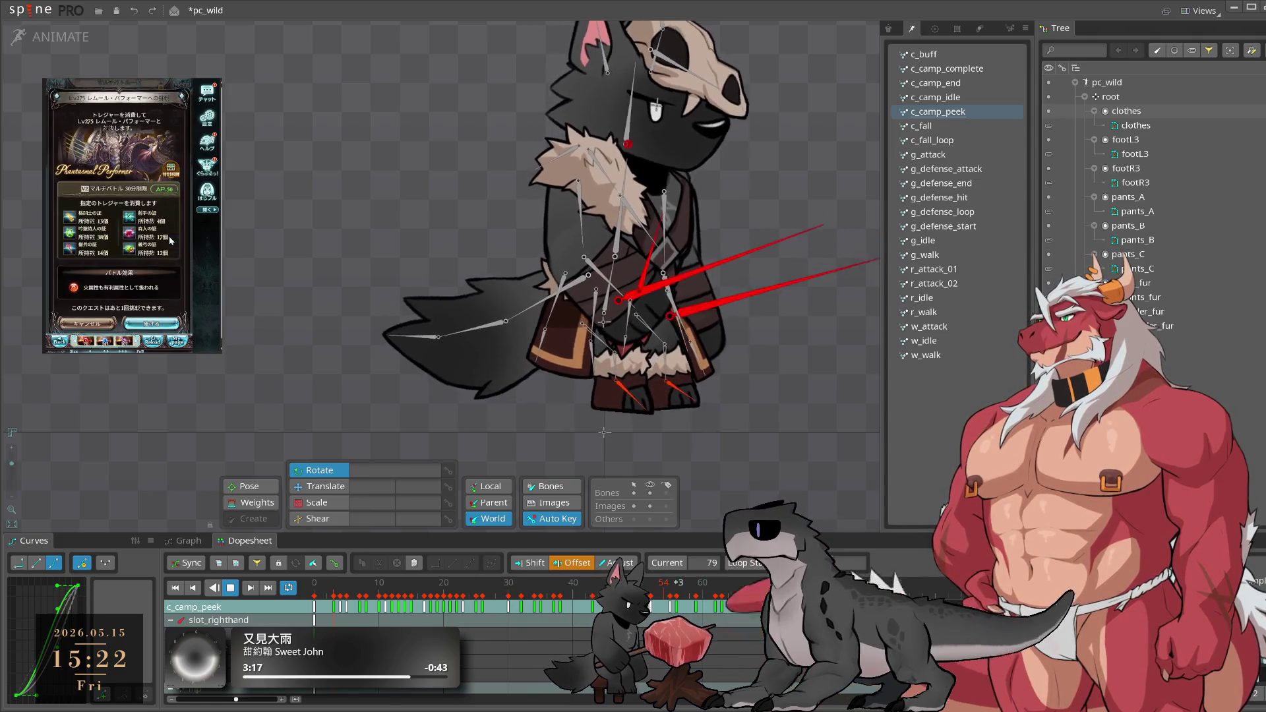
{"action": "left_click", "coordinate": [161, 324]}
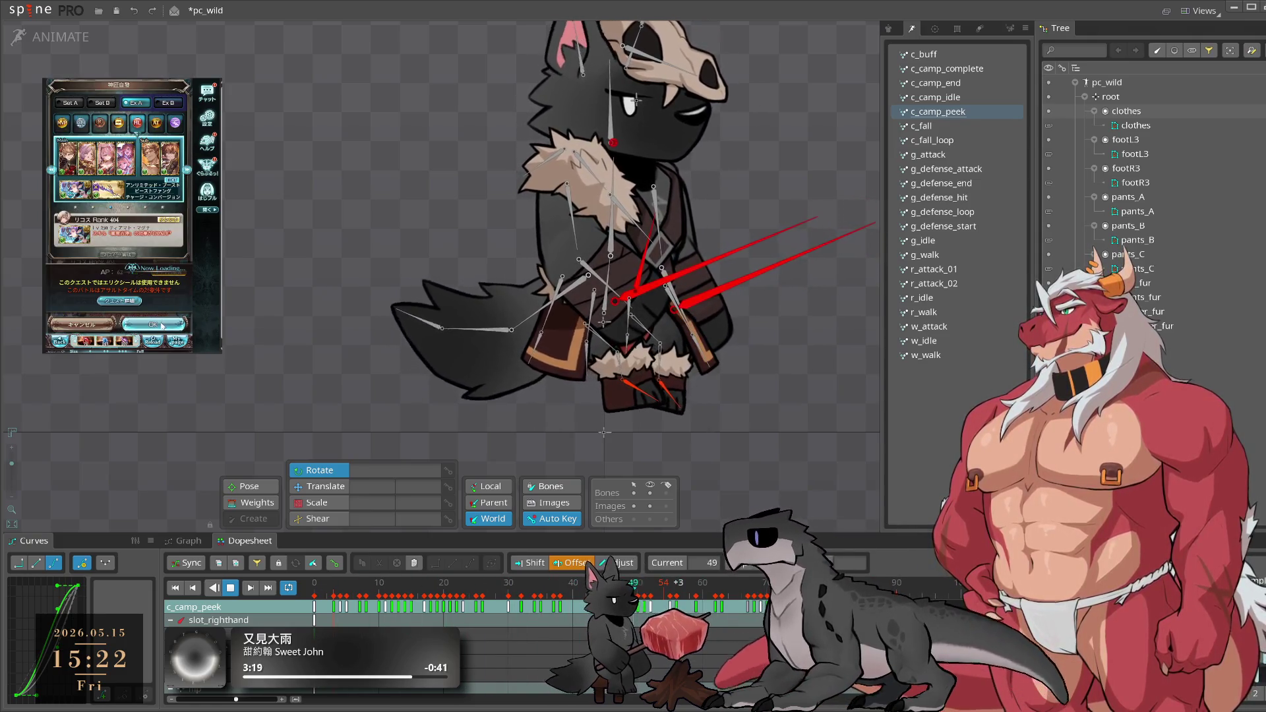